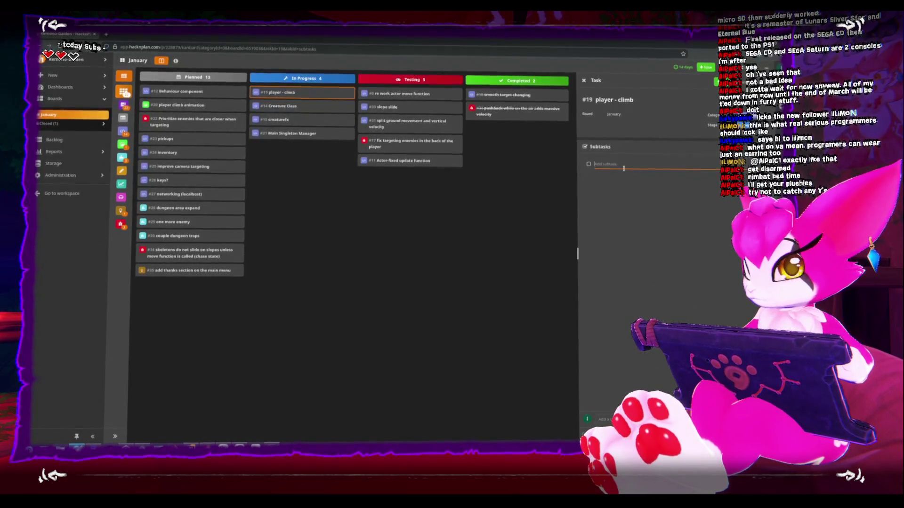
Add subtasks 'Face wall direction', 'keep always same distance' and 'wall collision' to task #19, ticking them done
text(Face wall)
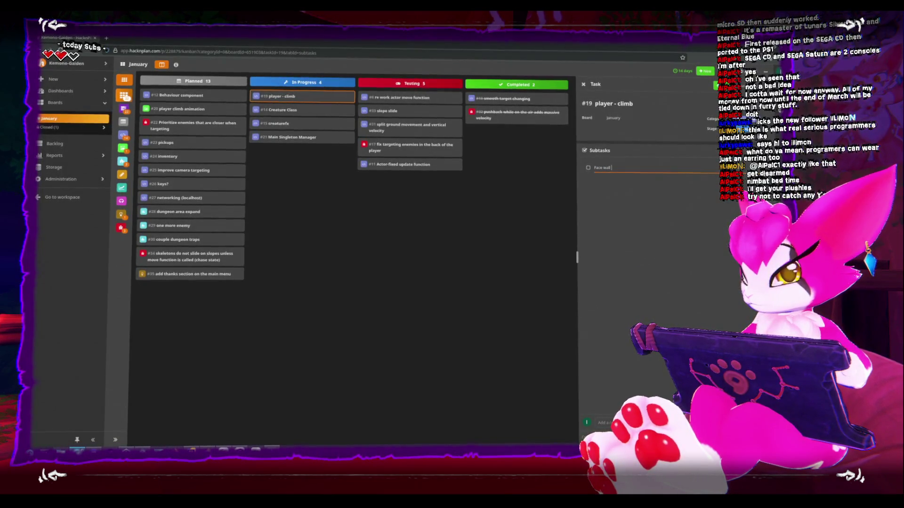
text( direction)
key(Return)
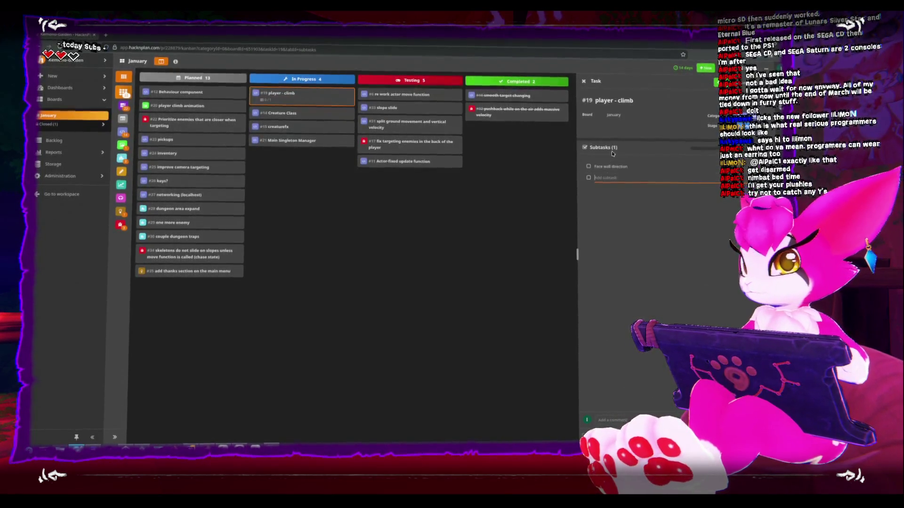
text(lol)
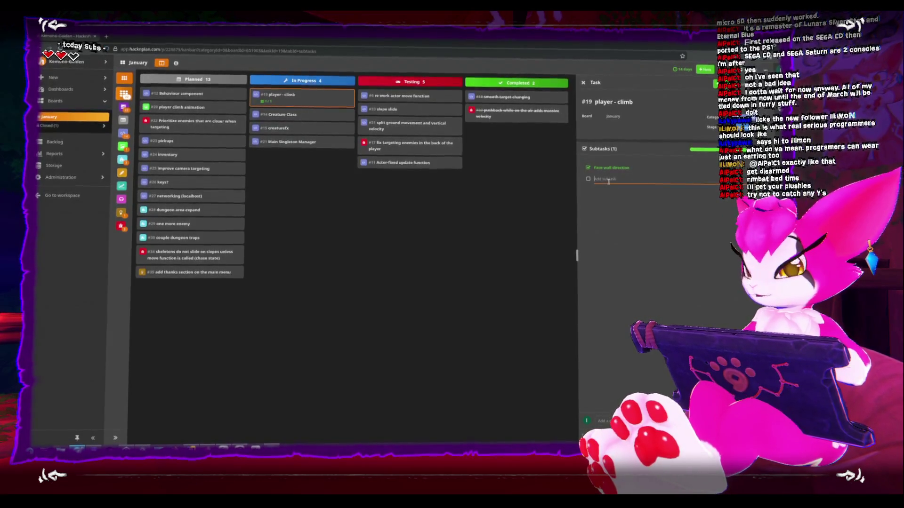
text(ep alway)
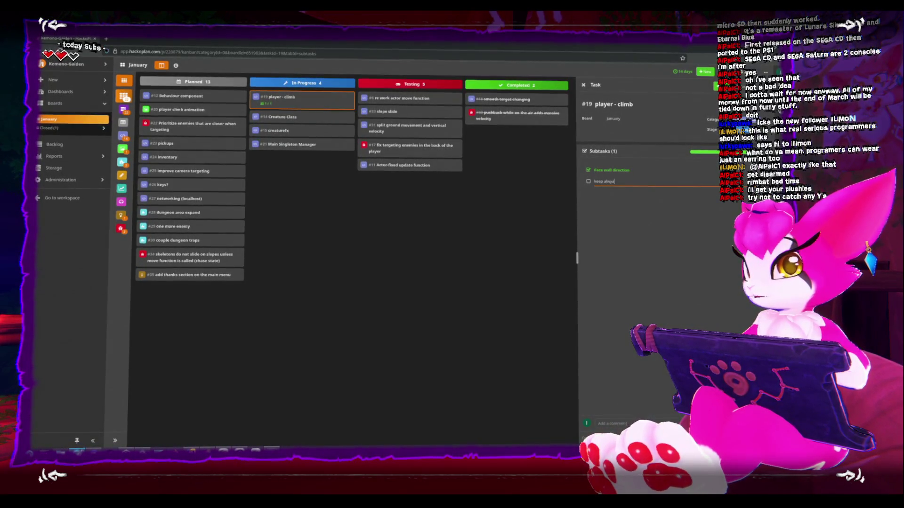
text(s same distance)
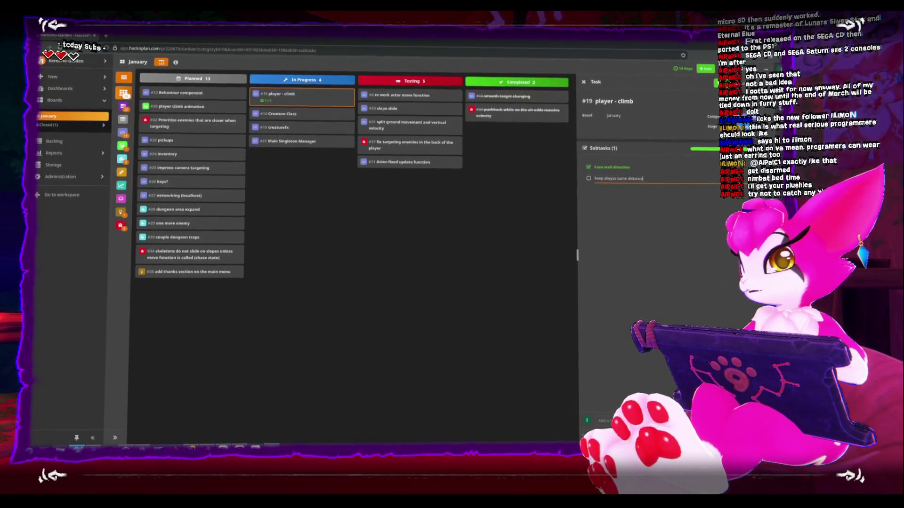
click(589, 180)
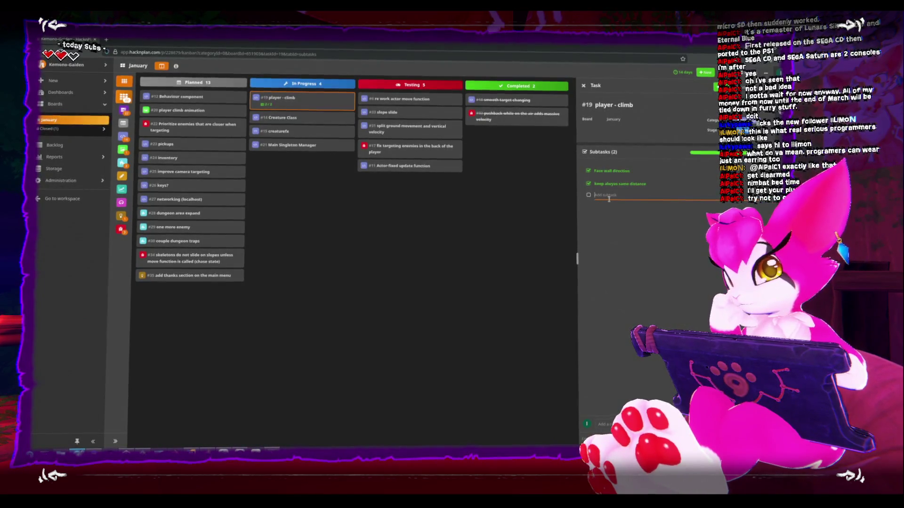
text(c)
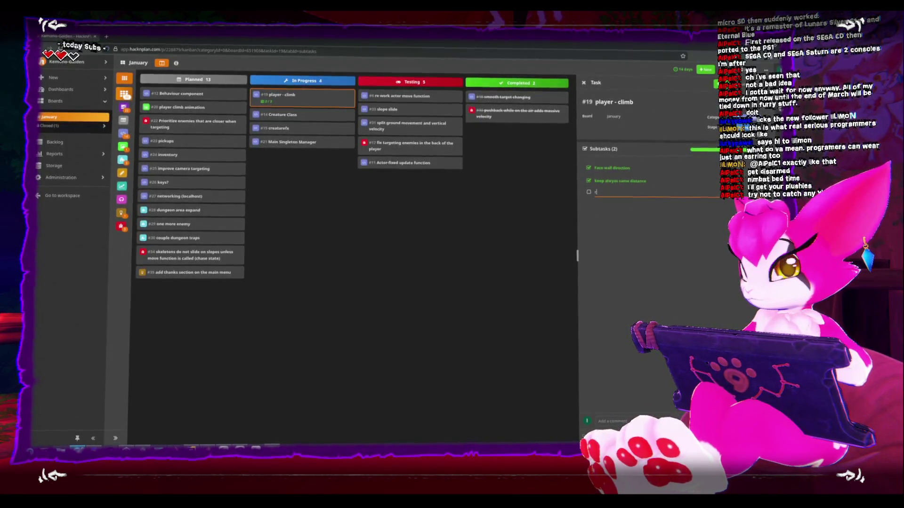
text(all collision)
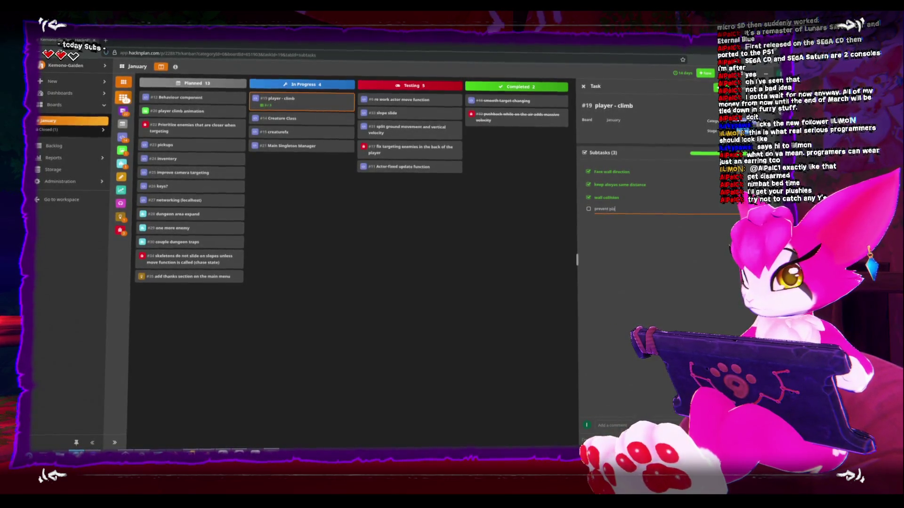
Draft a fourth subtask, 'prevent player from moving if no climb wall'
text(m moving out)
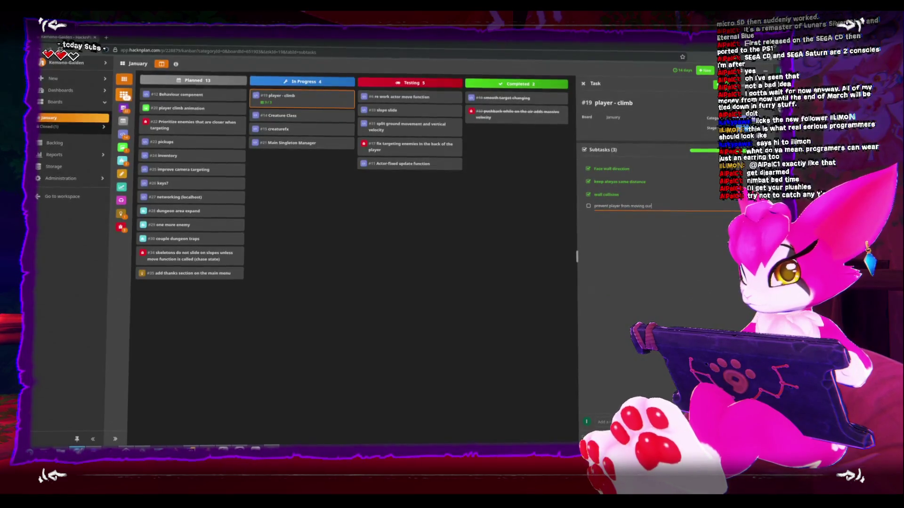
key(BackSpace)
key(BackSpace)
key(BackSpace)
text(if no cl)
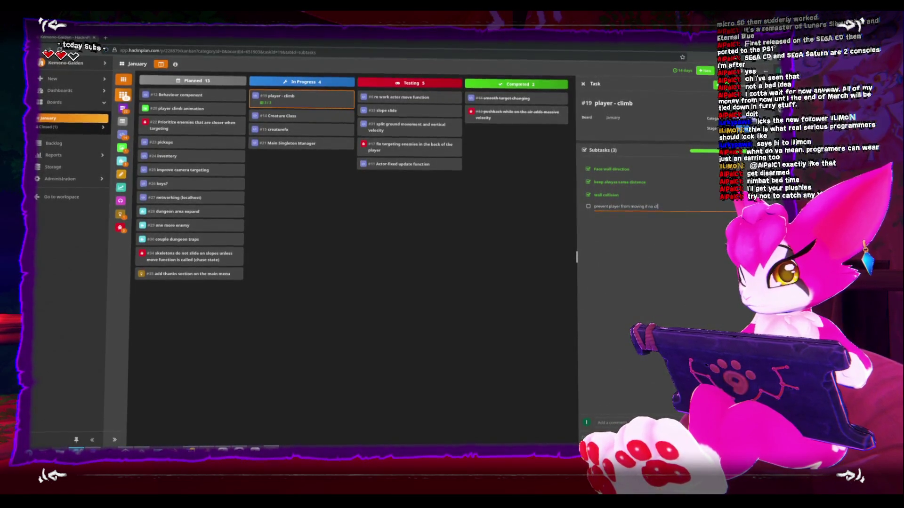
text(imb wall)
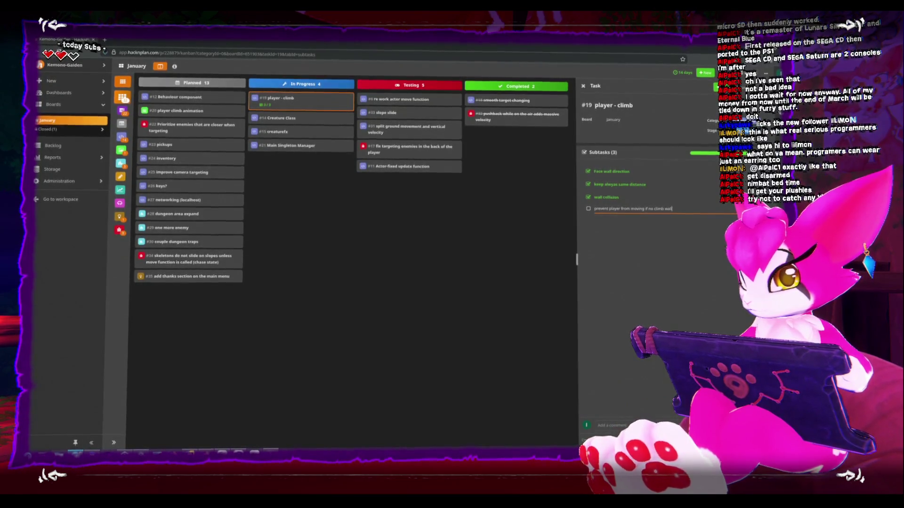
text( is on)
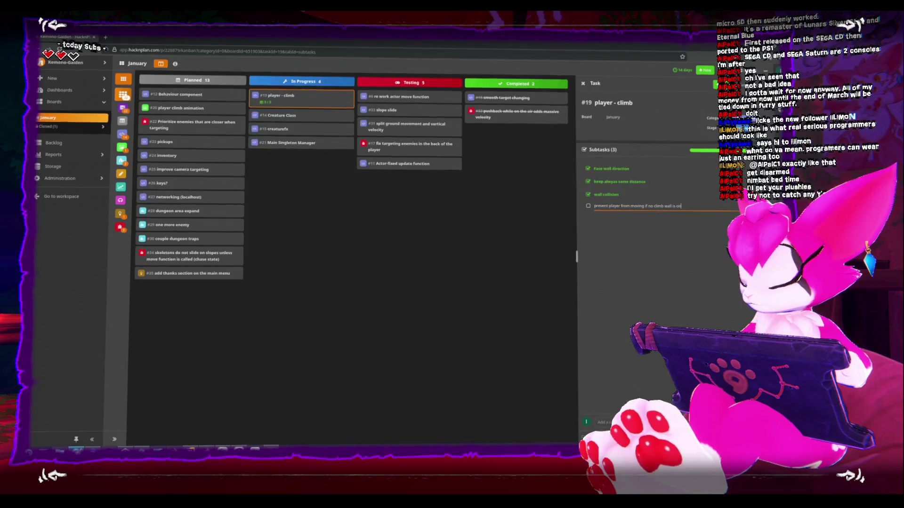
text( the target direc)
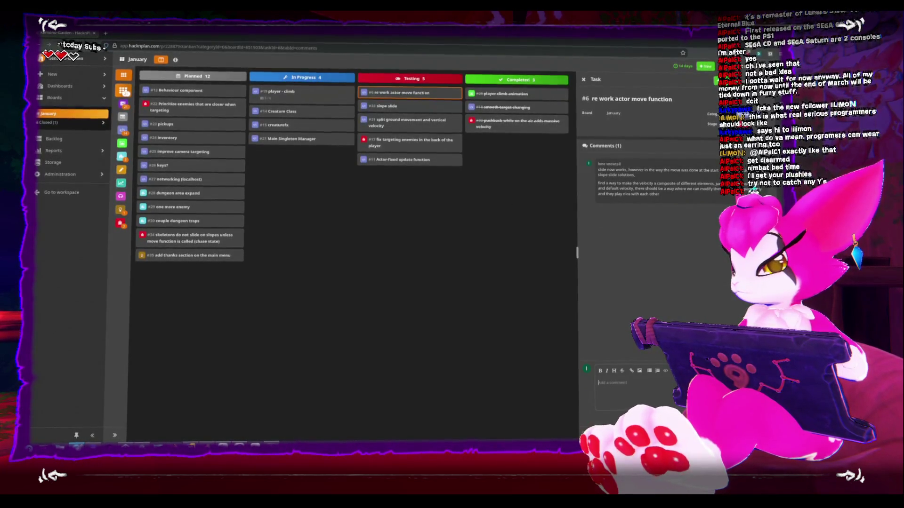
Comment 'sliding ignores player input' on task #6 re work actor move function, then close its details
text(liding ignores playe)
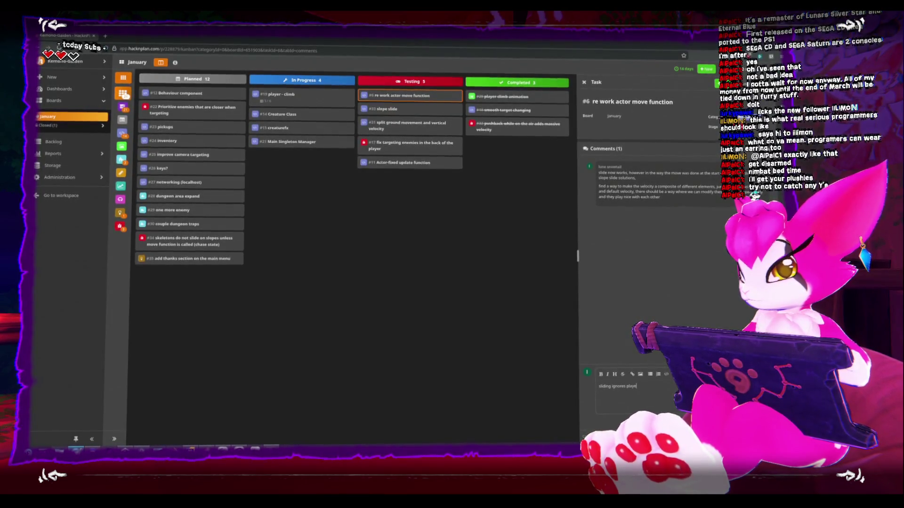
text(r input)
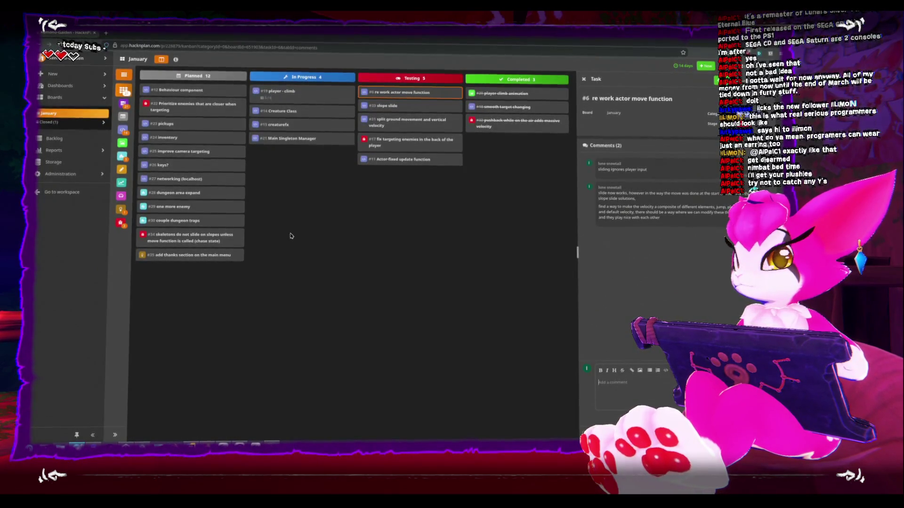
key(Escape)
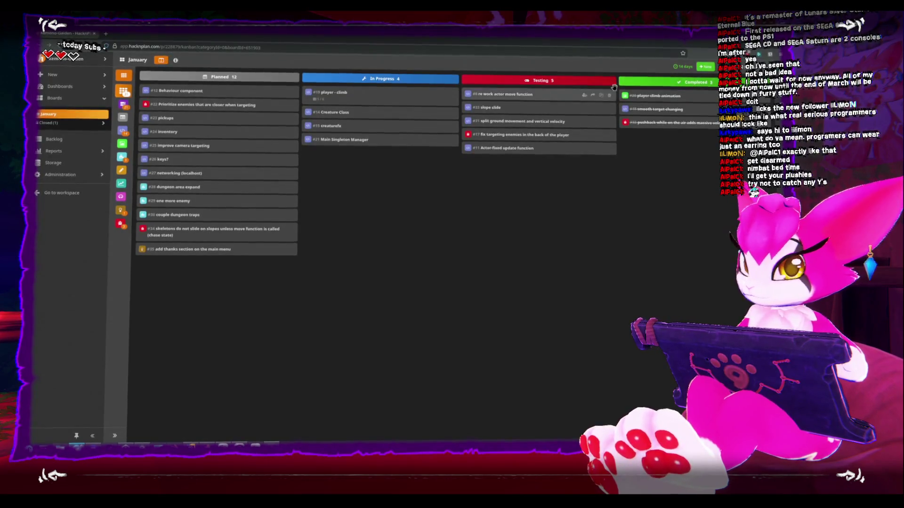
Create a new Planned task titled 'enemy drops when dying' on the January board
click(708, 68)
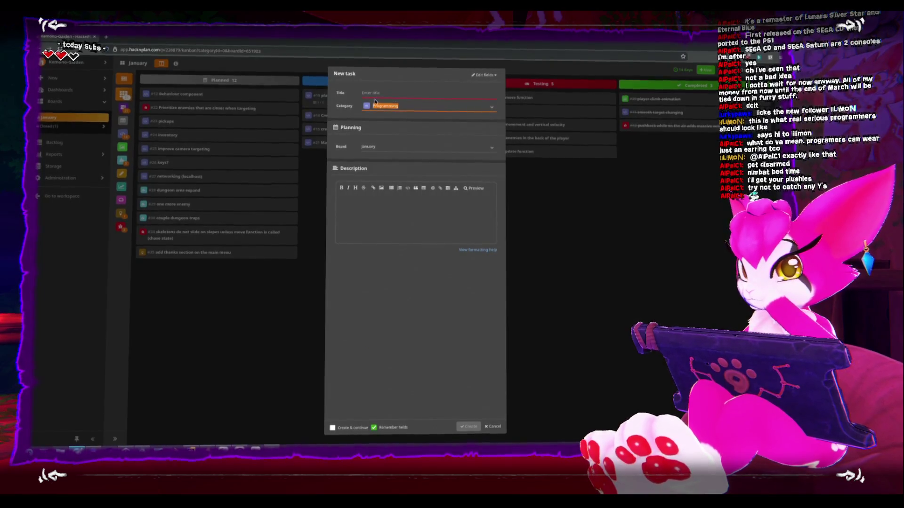
text(enem)
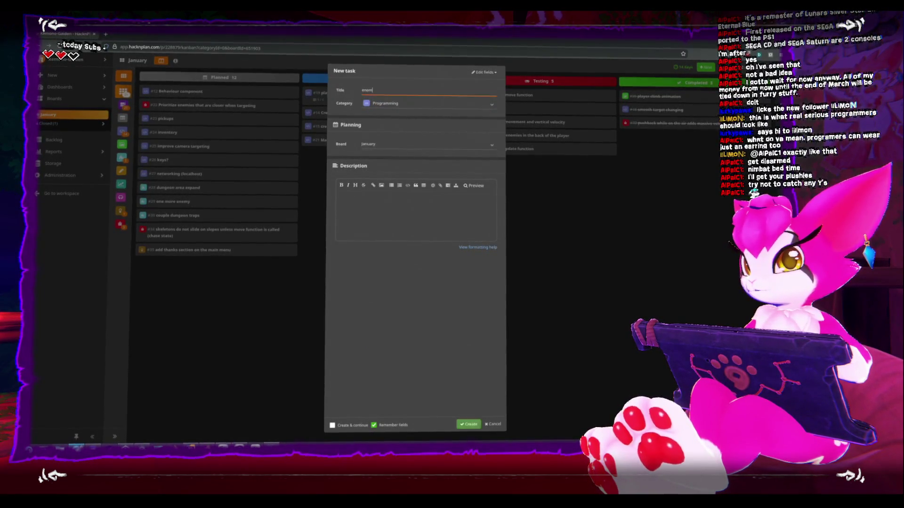
text(y drops when dying)
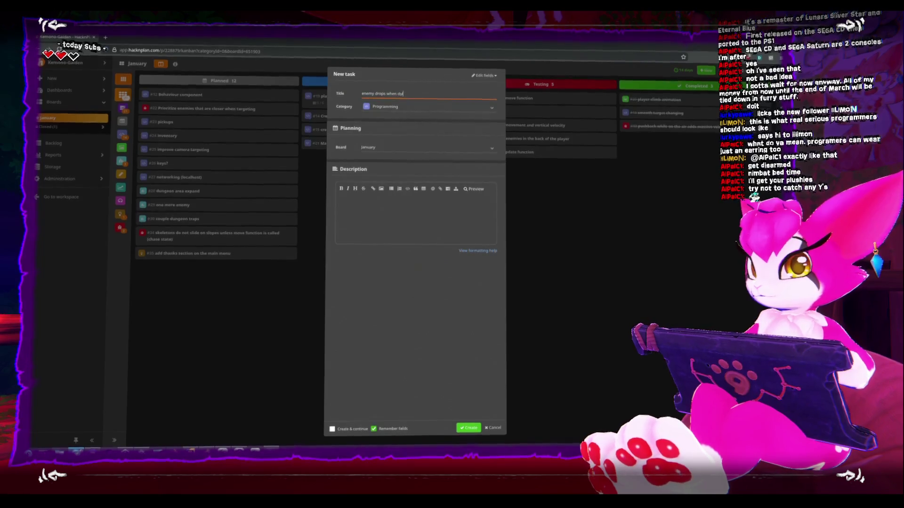
click(472, 424)
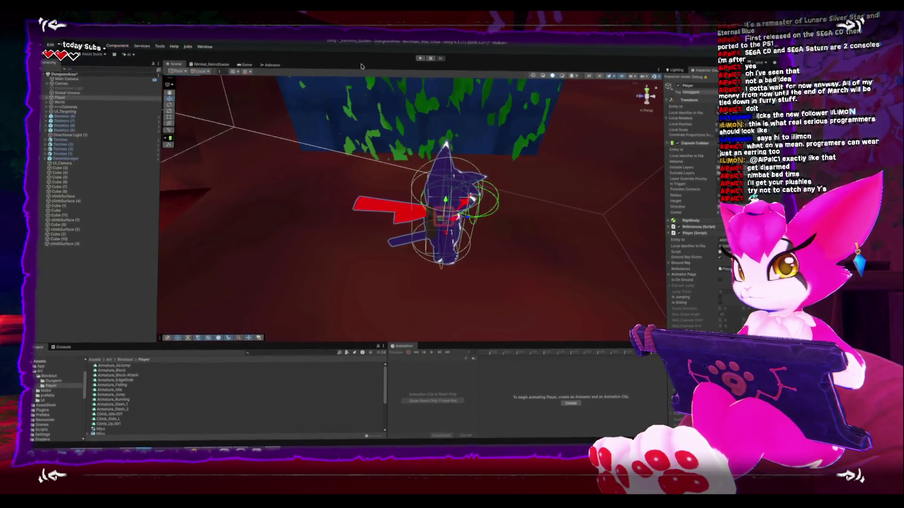
Enter Unity play mode to playtest the dungeon level
click(420, 58)
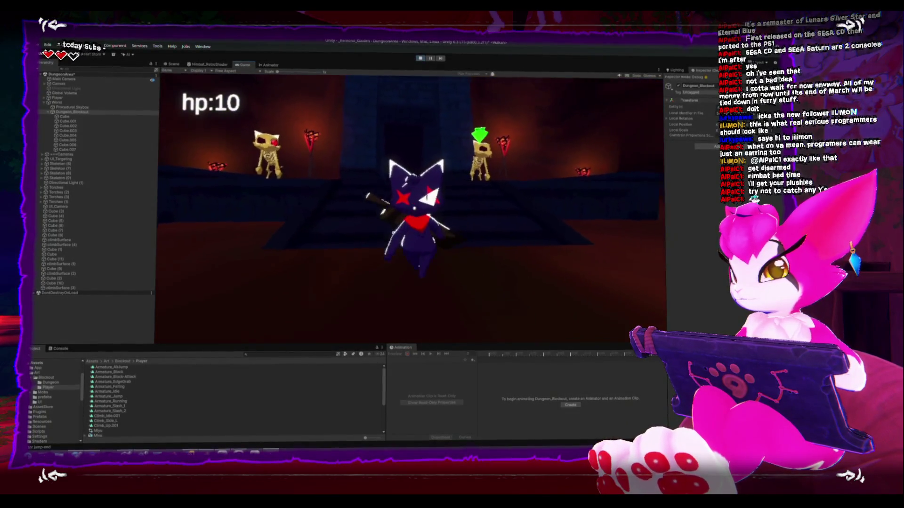
Walk the character past the skeletons into the corridor, then back toward the vine-covered pillar
key(Escape)
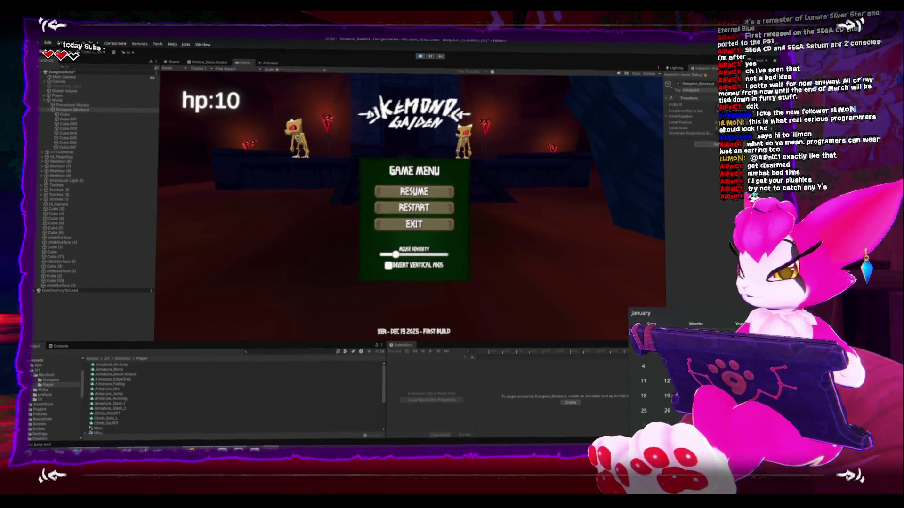
key(super+alt+d)
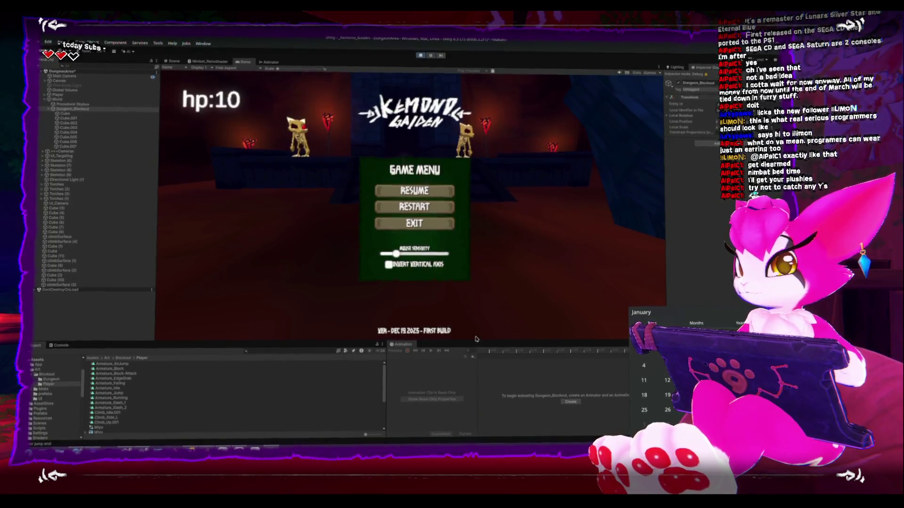
click(232, 267)
key(Escape)
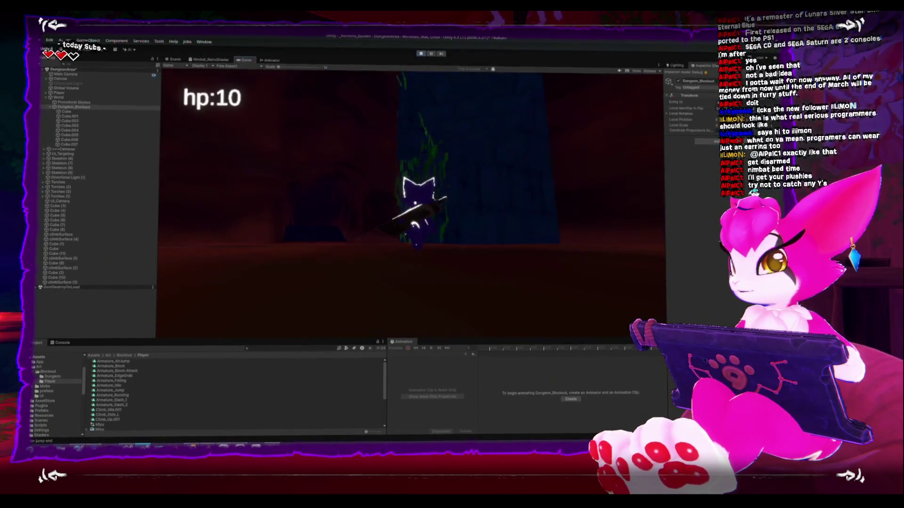
key(w)
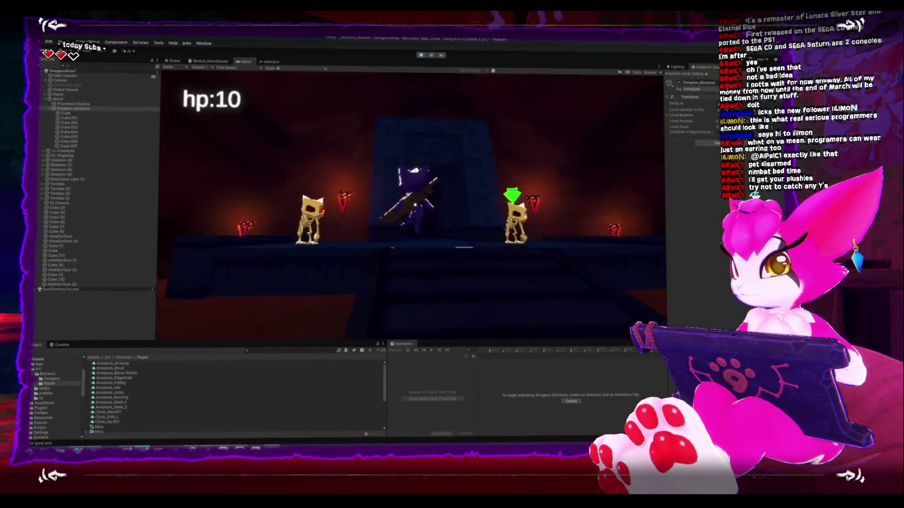
key(w)
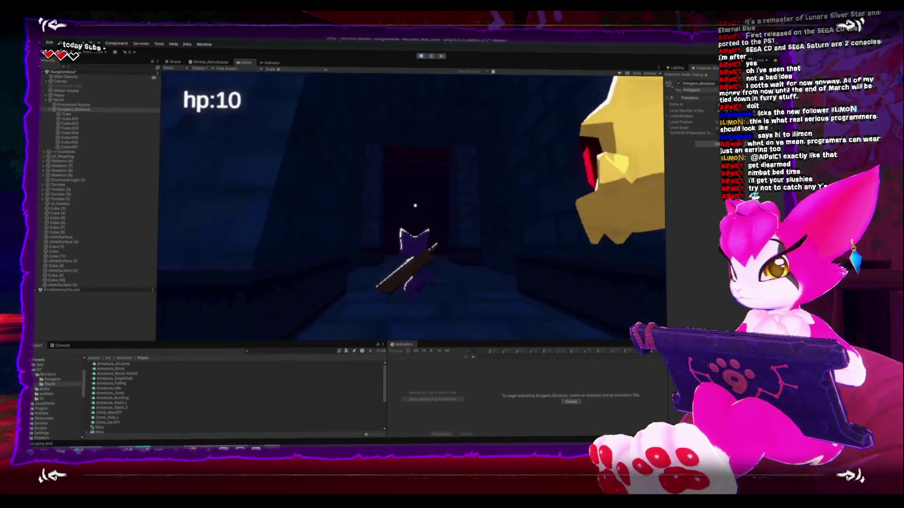
key(s)
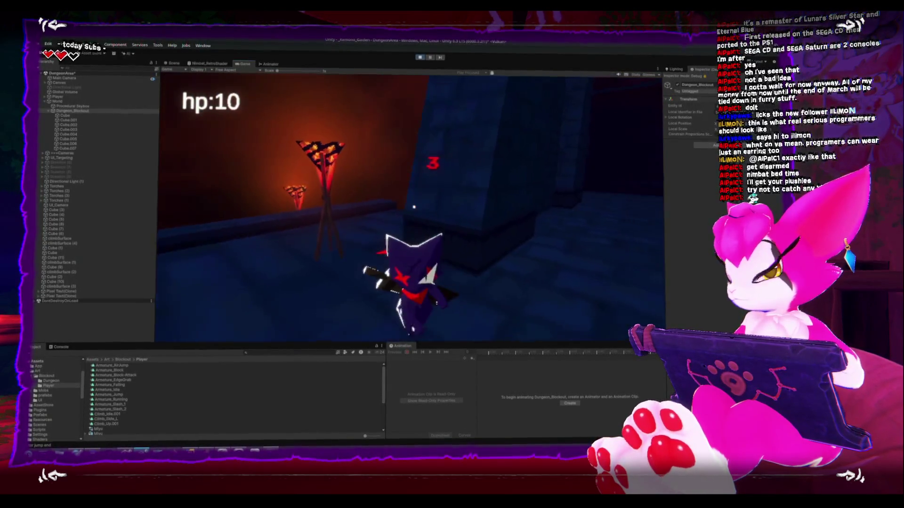
Stop play mode and return to Player.cs in Rider
key(Escape)
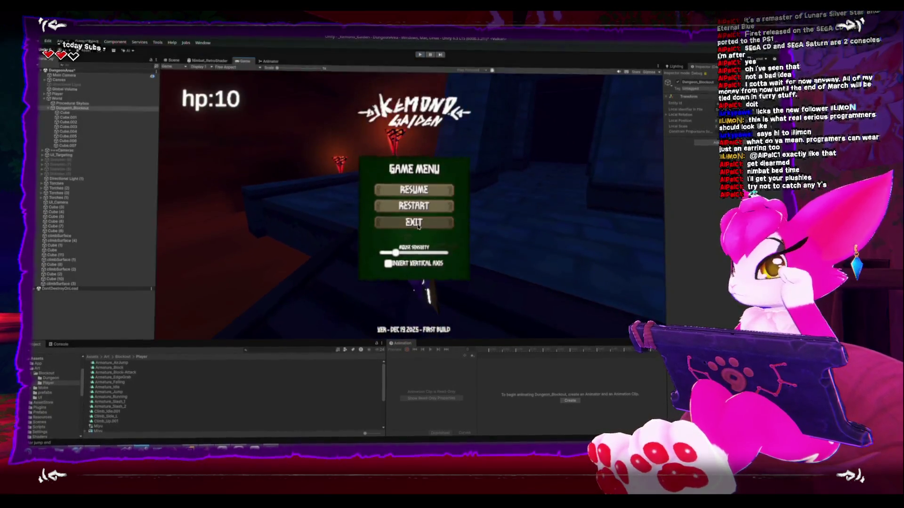
key(ctrl+p)
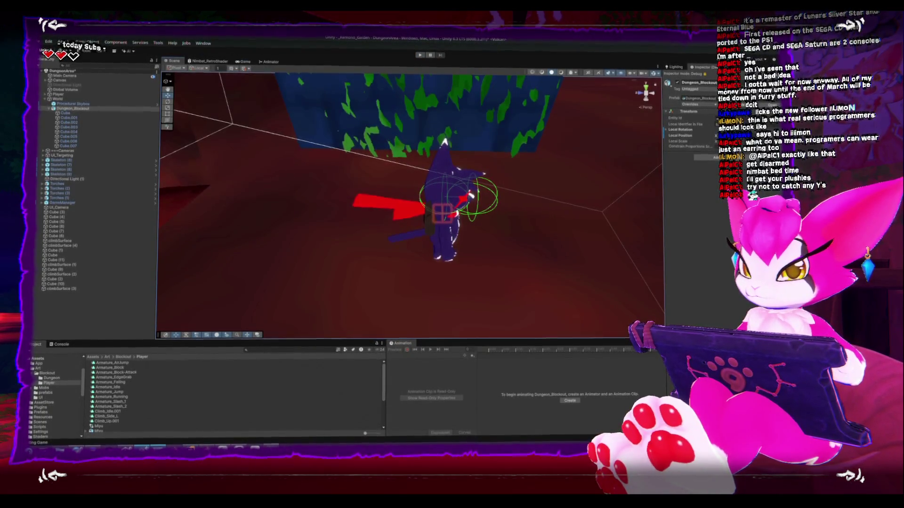
key(alt+Tab)
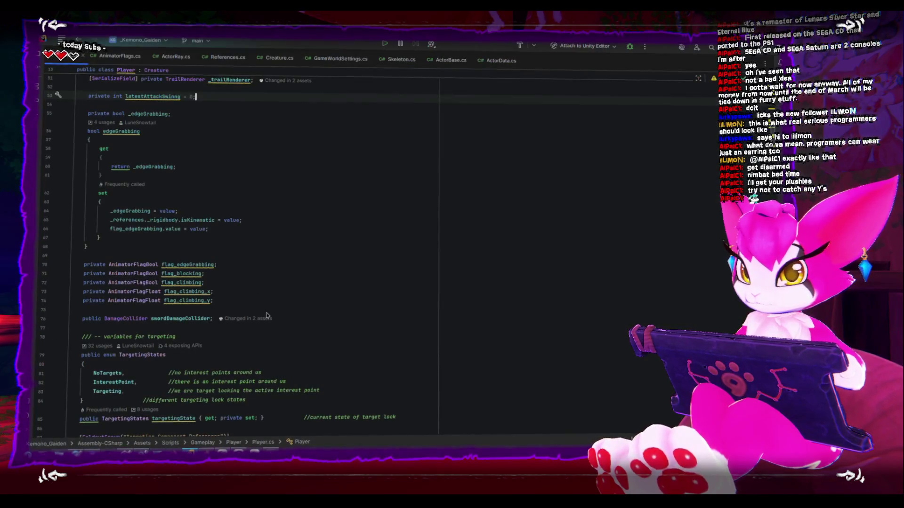
Scroll down Player.cs and fold the CreatureFixedUpdate method body
scroll(266, 315, down, 10)
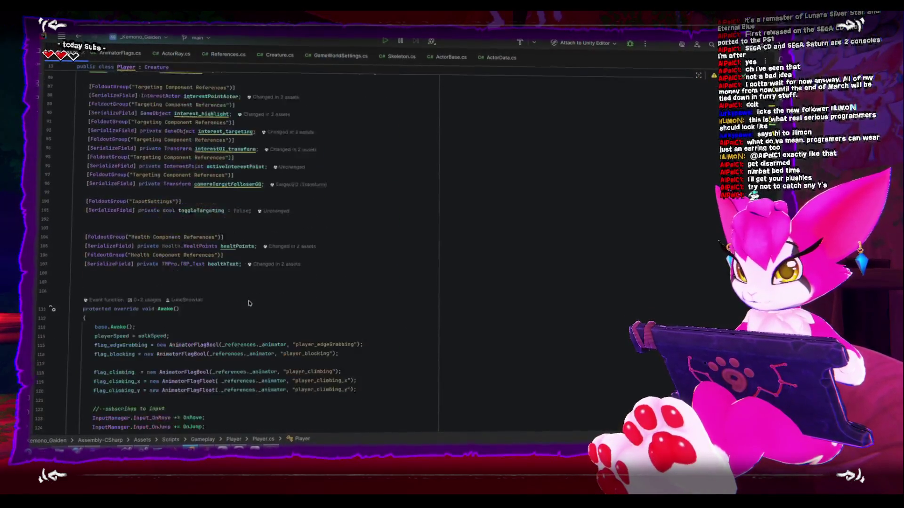
scroll(250, 303, down, 20)
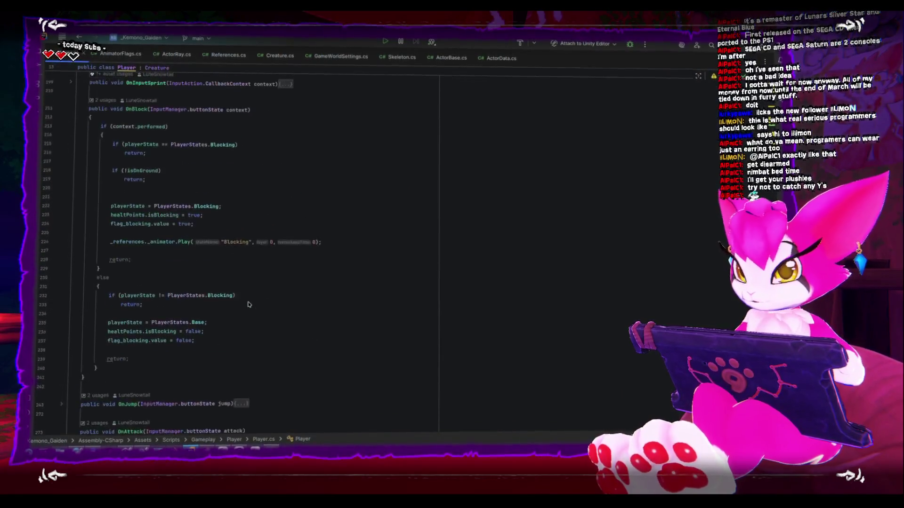
scroll(249, 305, down, 20)
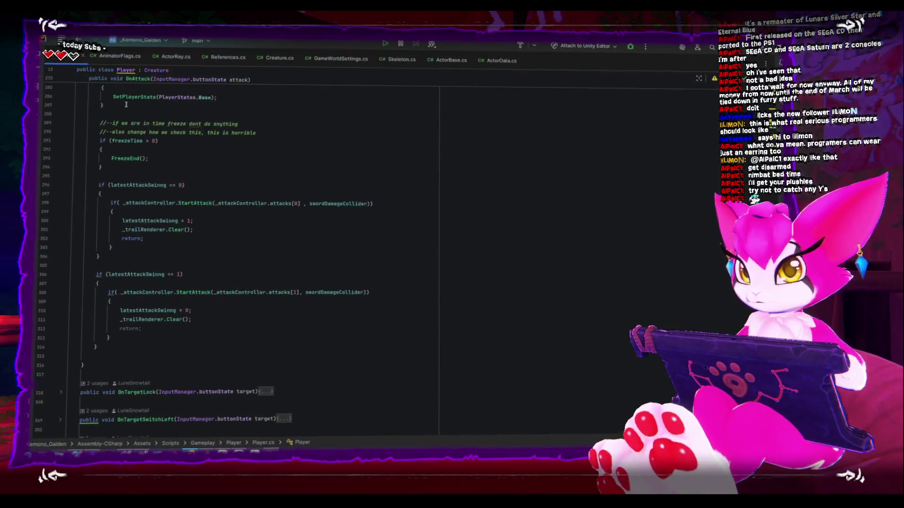
scroll(212, 244, down, 20)
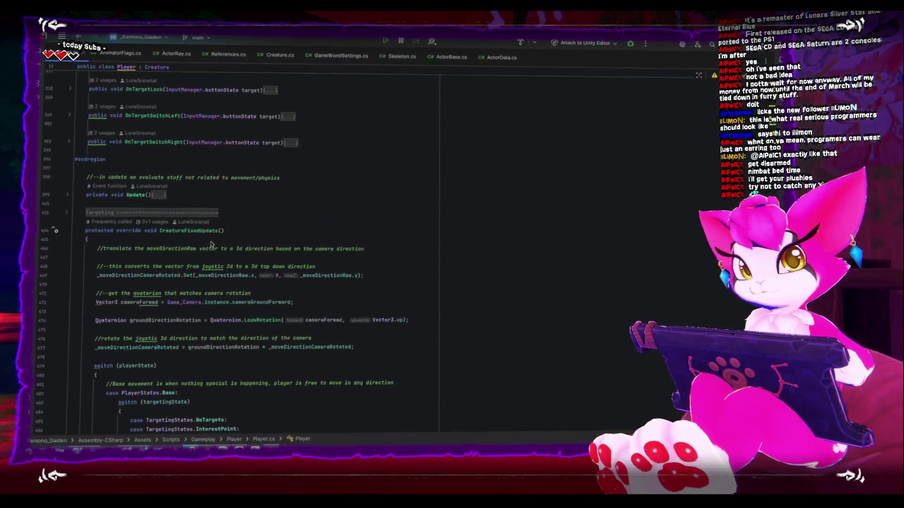
scroll(211, 244, up, 3)
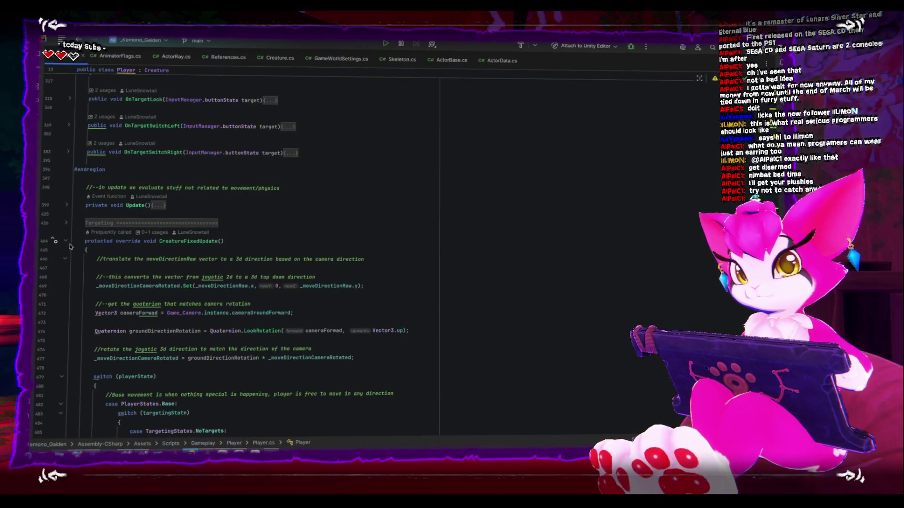
click(66, 241)
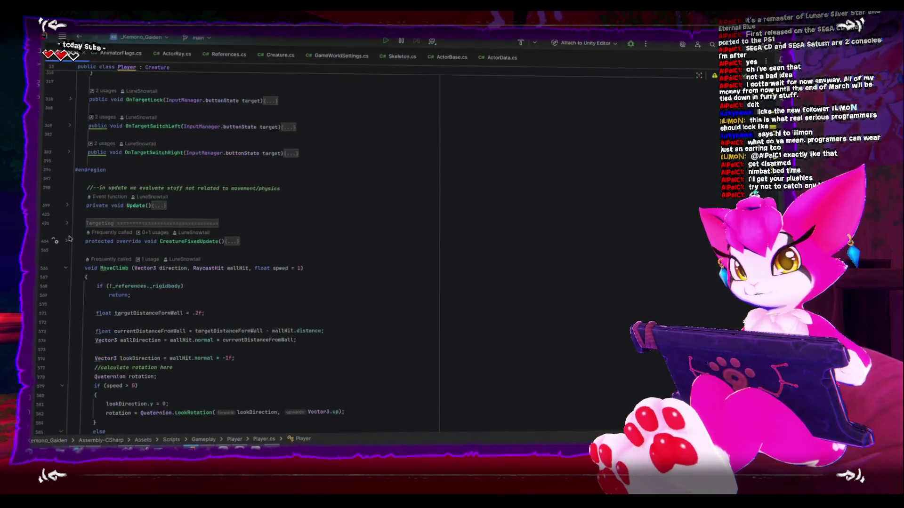
Scroll back up through Player.cs, then switch to the HacknPlan January board
scroll(69, 239, up, 10)
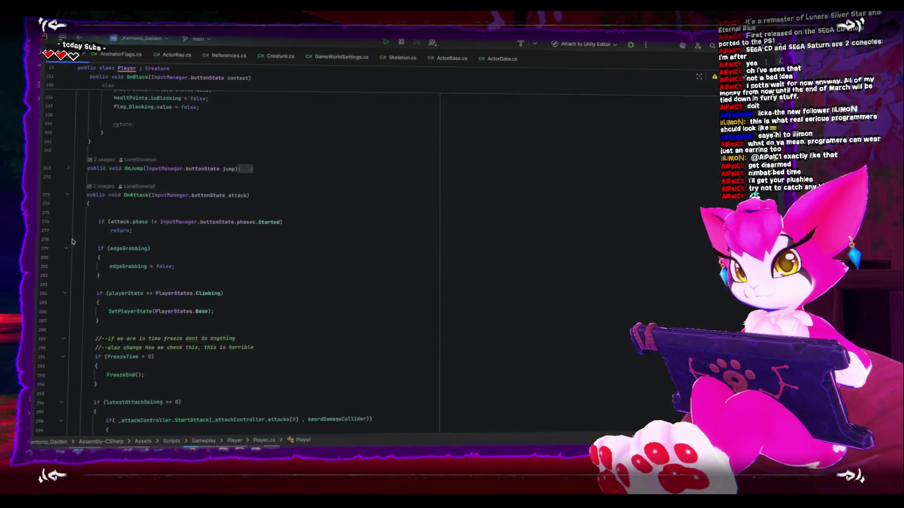
scroll(72, 241, up, 10)
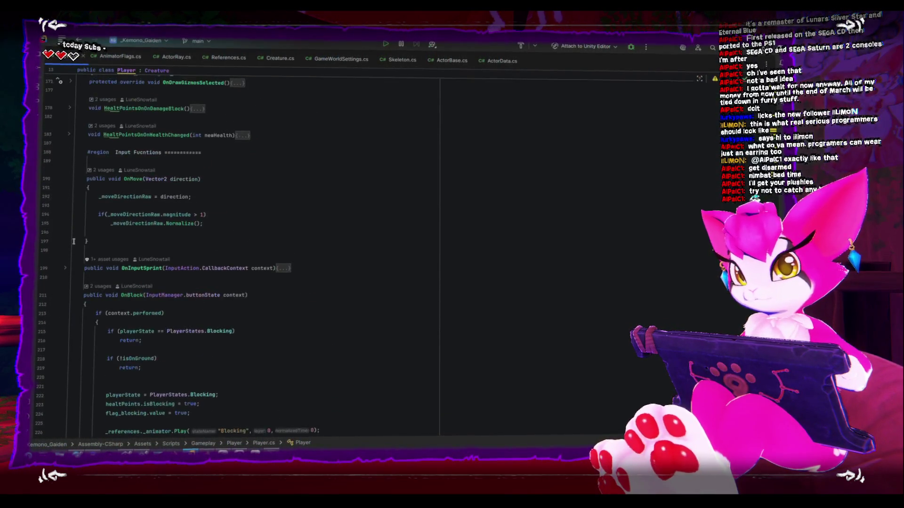
scroll(74, 241, up, 5)
scroll(75, 239, up, 8)
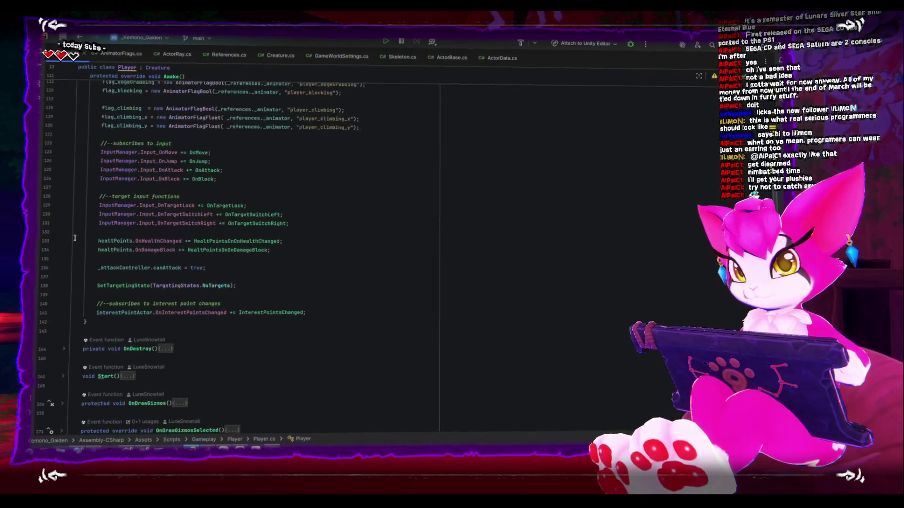
scroll(75, 238, up, 12)
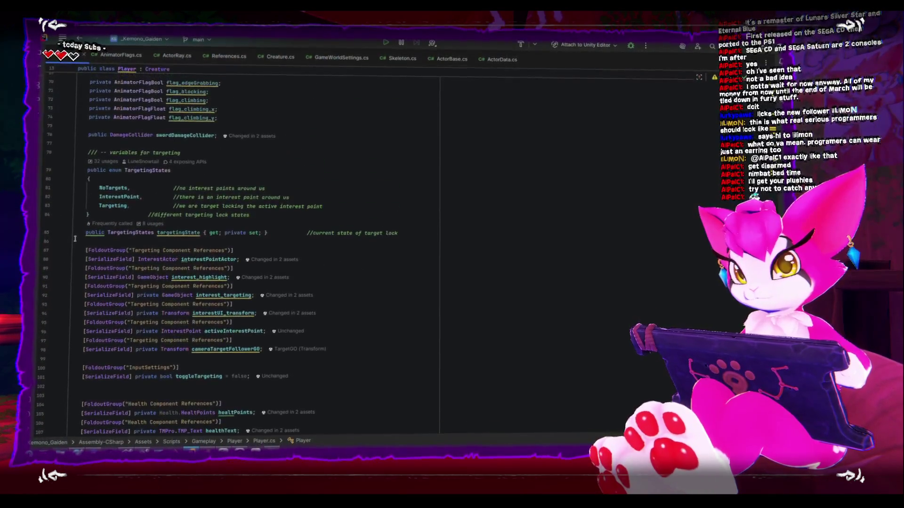
scroll(75, 239, down, 11)
scroll(75, 241, down, 1)
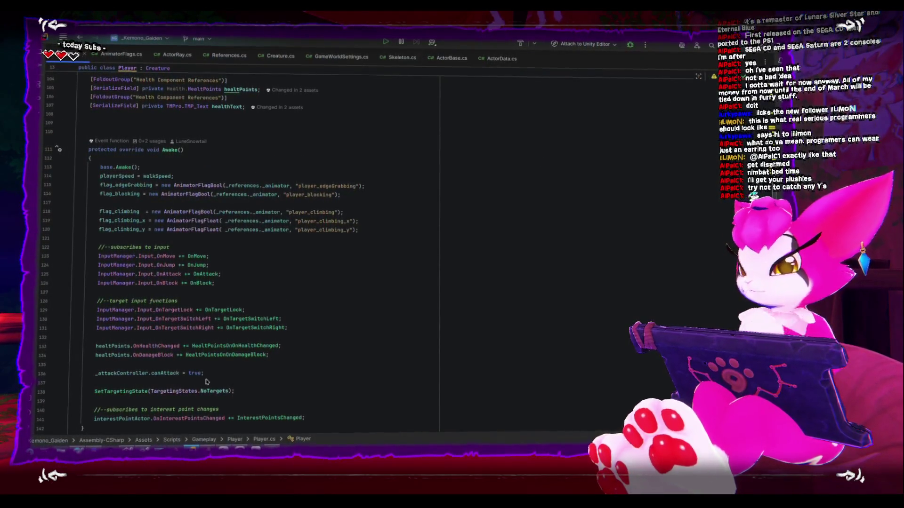
key(alt+Tab)
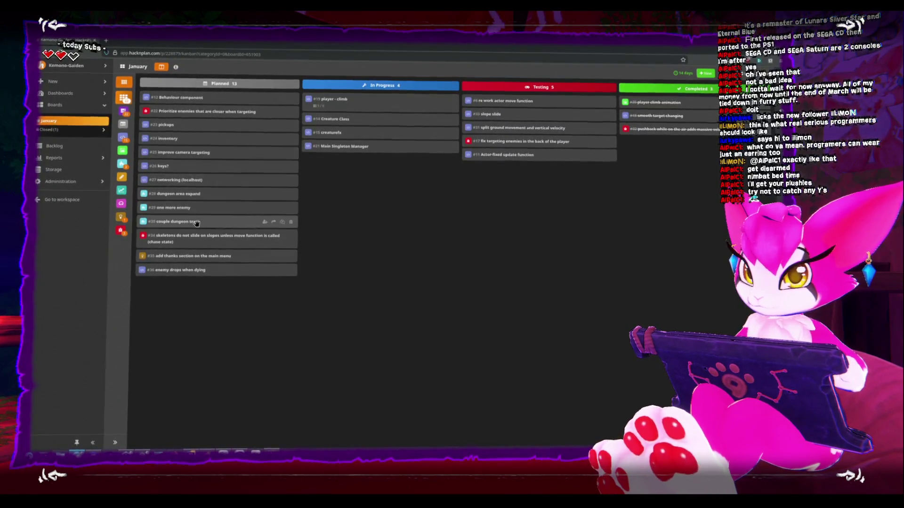
View the details of task #25 improve camera targeting, then close them
click(198, 146)
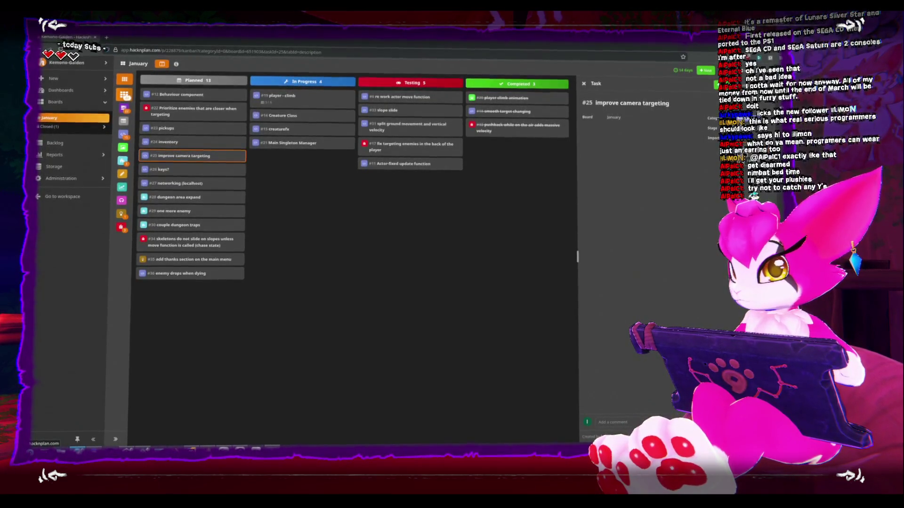
key(Escape)
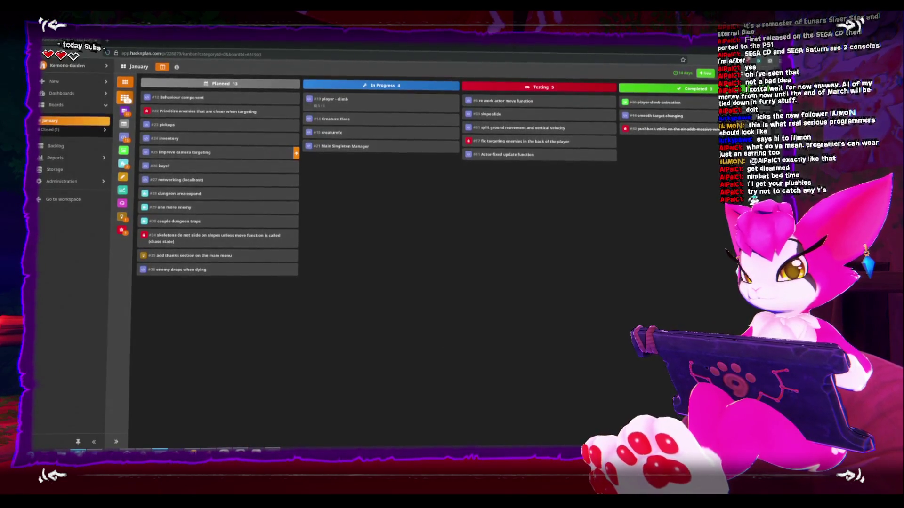
key(alt+Tab)
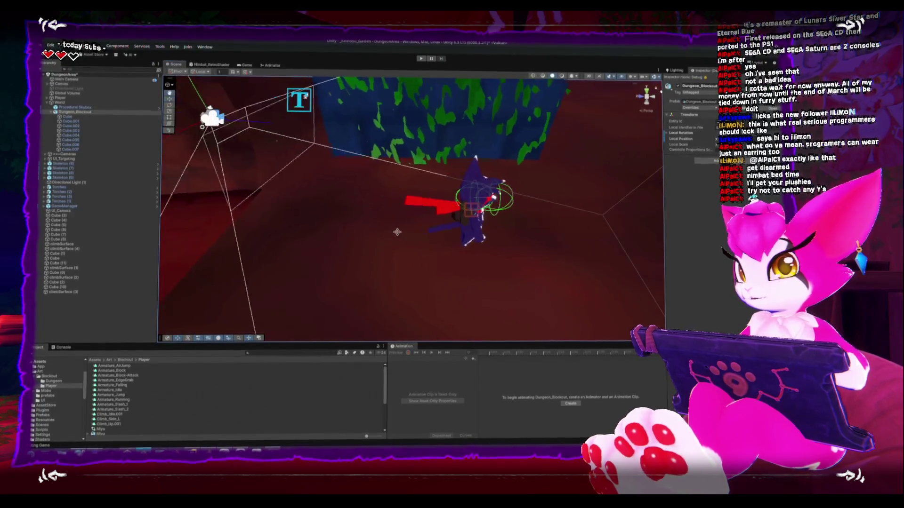
Quit Rider, confirming Exit in the Confirm Exit dialog
key(alt+Tab)
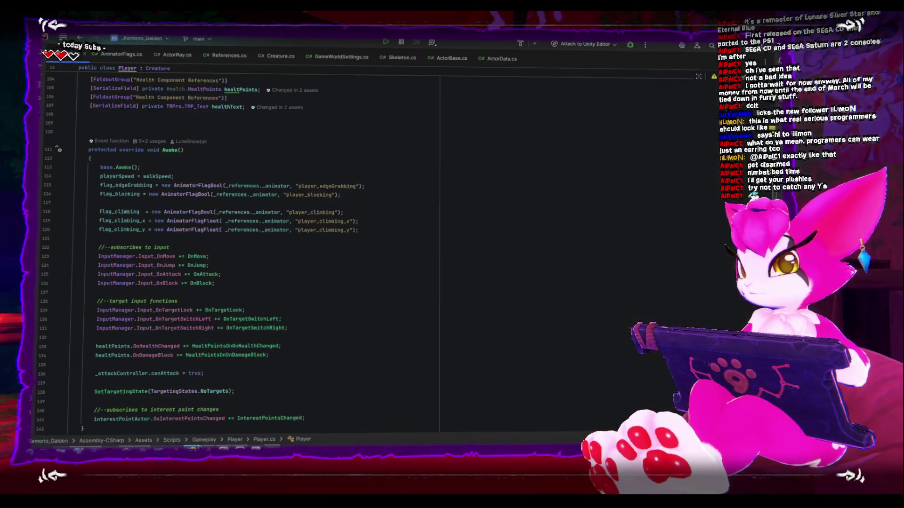
key(alt+F4)
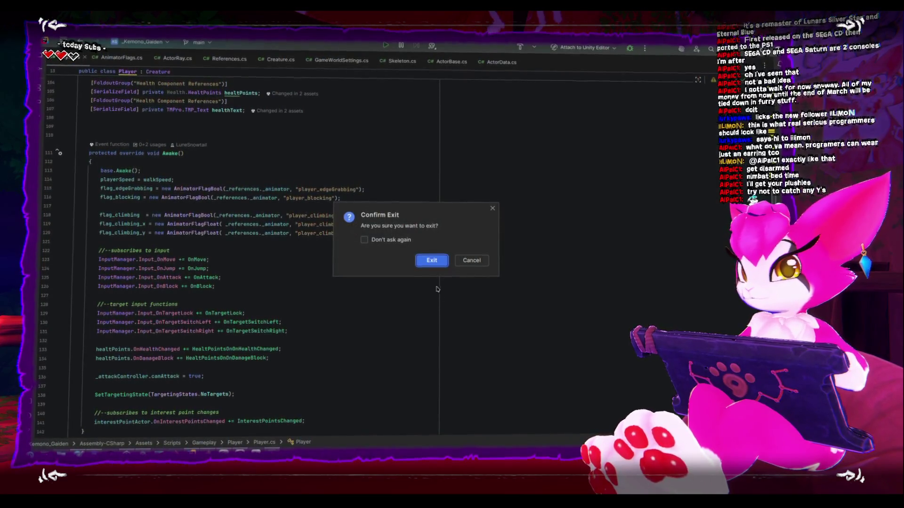
click(432, 259)
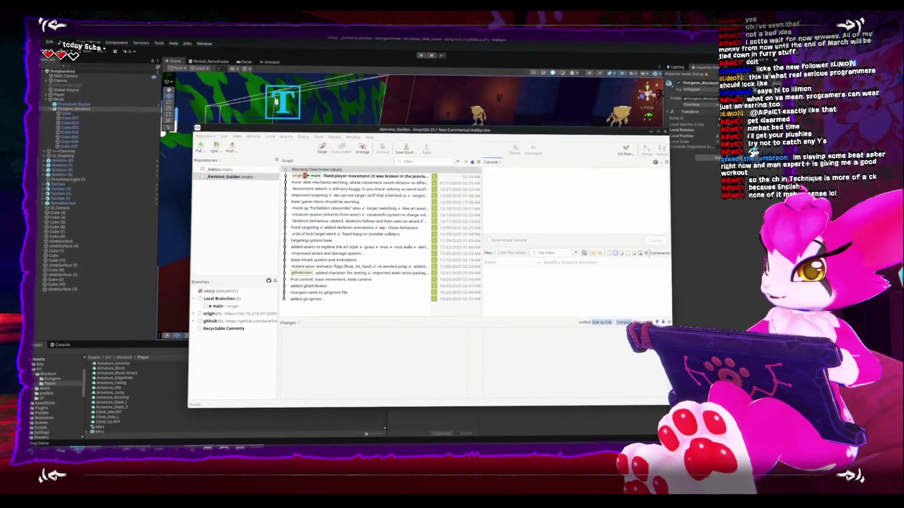
Move the SmartGit commit history window aside and put it away to reveal the Unity editor
mouse_move(626, 132)
mouse_down()
mouse_move(608, 189)
mouse_move(564, 211)
mouse_move(579, 151)
mouse_move(580, 162)
mouse_up()
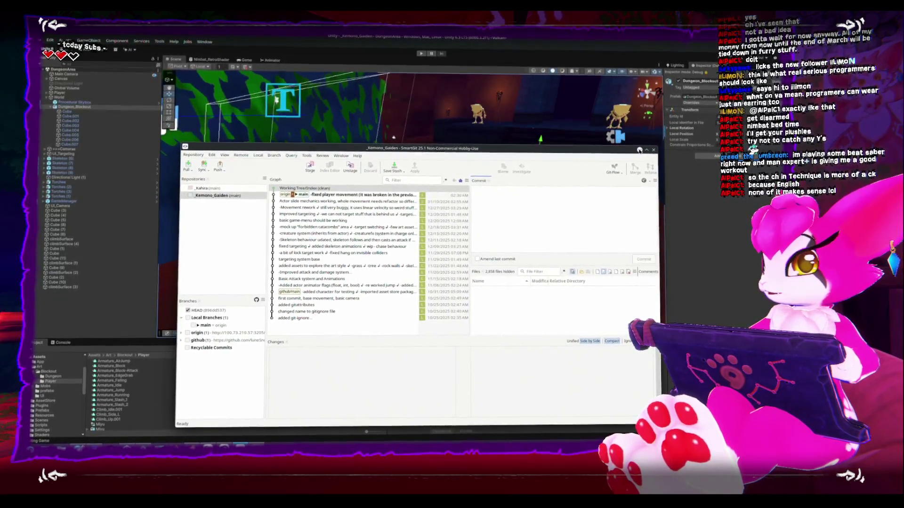
click(637, 153)
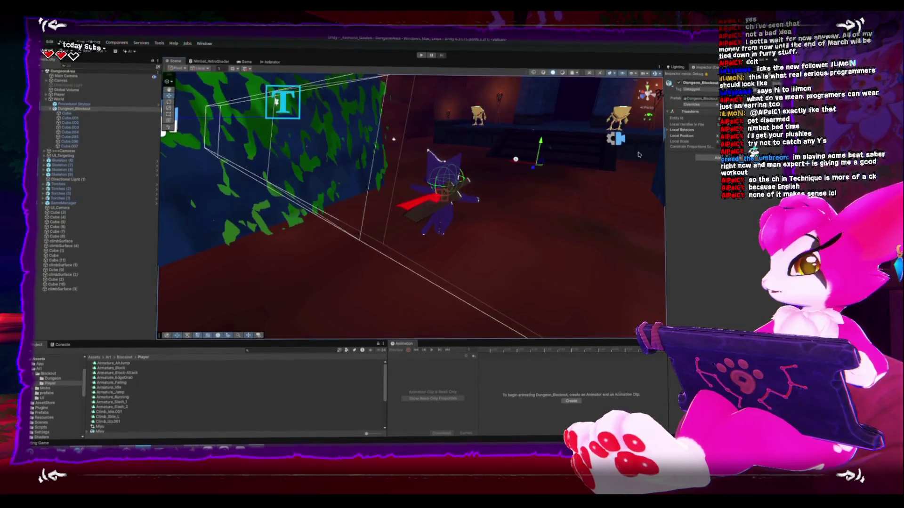